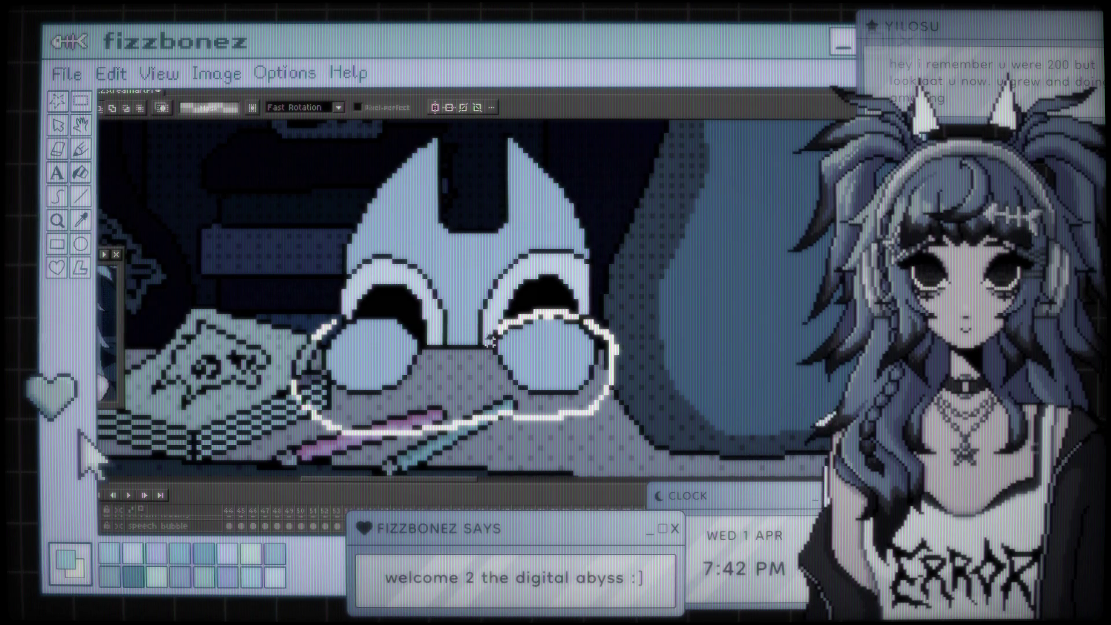
# - Lasso the two round shapes at the desk edge and shift the selection over both
pyautogui.moveTo(490, 342); pyautogui.dragTo(465, 362)
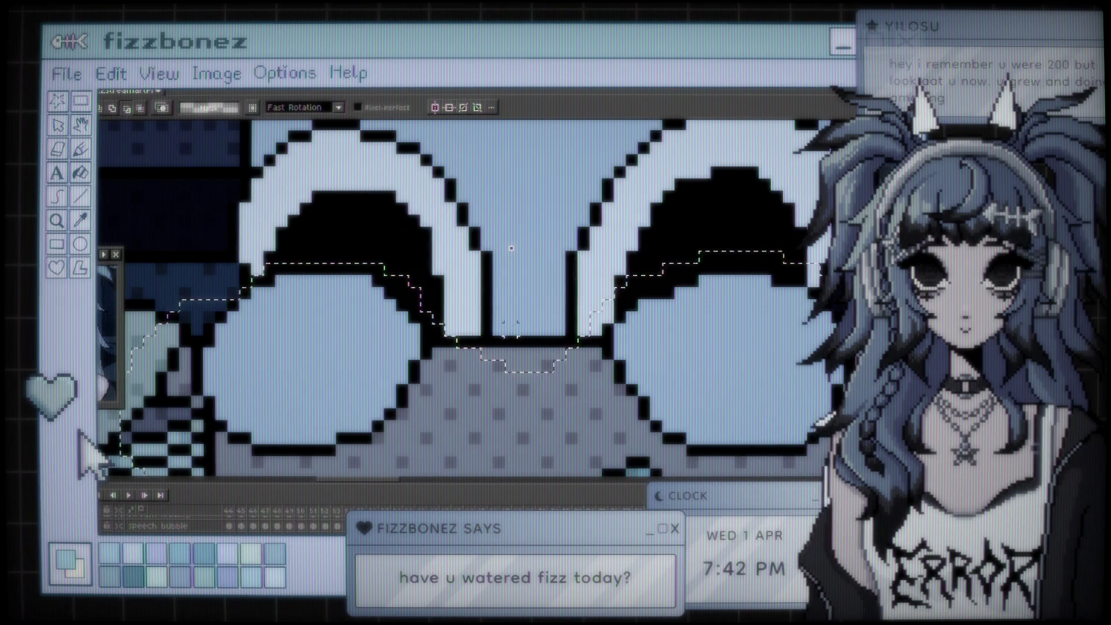
pyautogui.moveTo(388, 270); pyautogui.dragTo(413, 266)
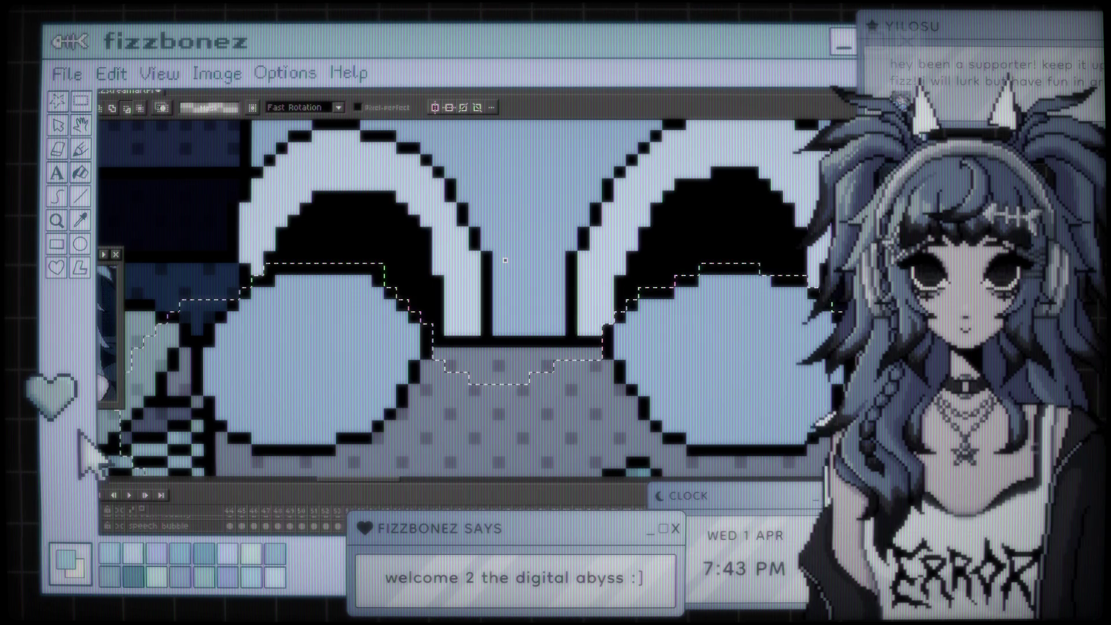
pyautogui.scroll(-3, 504, 259)
pyautogui.scroll(1, 608, 365)
pyautogui.scroll(1, 644, 421)
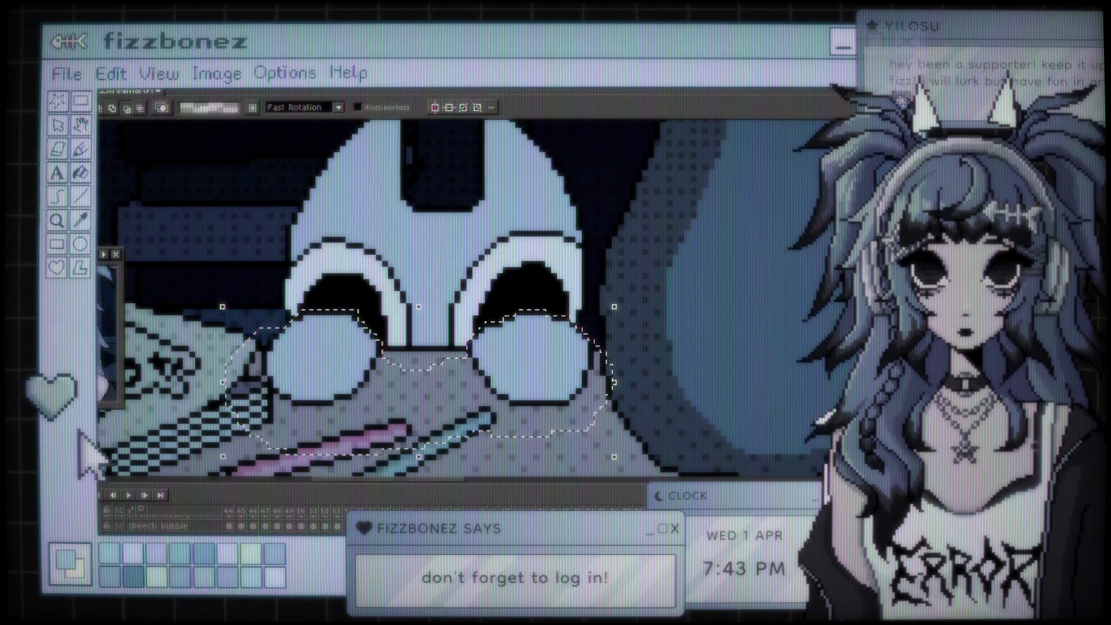
# - Delete the selected round shapes so only the eyes peek over the desk
pyautogui.press('Delete')
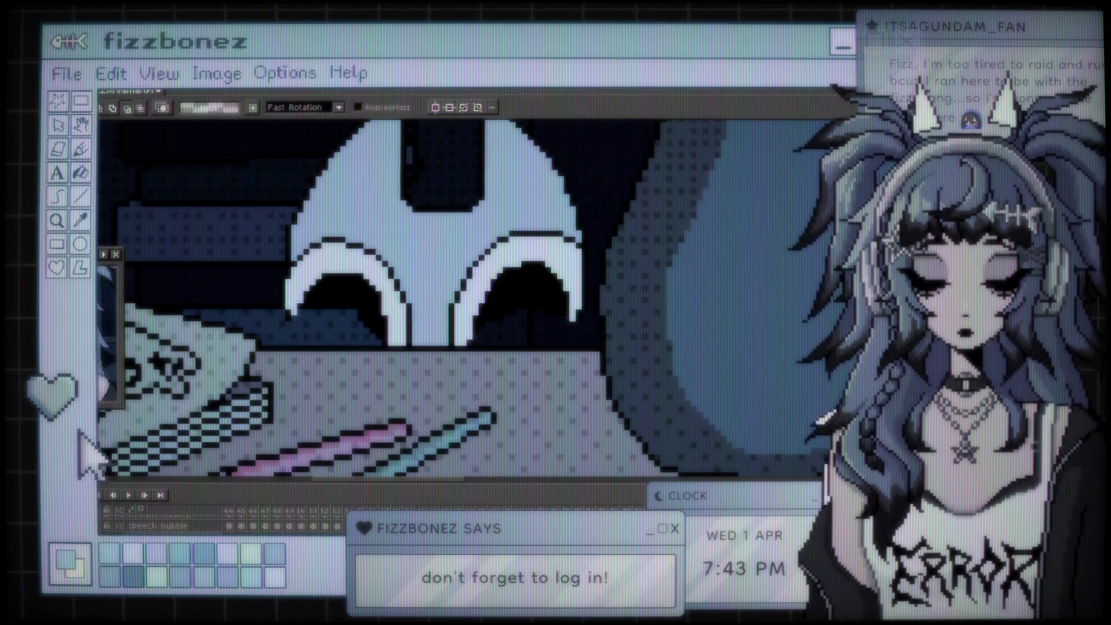
pyautogui.rightClick(170, 522)
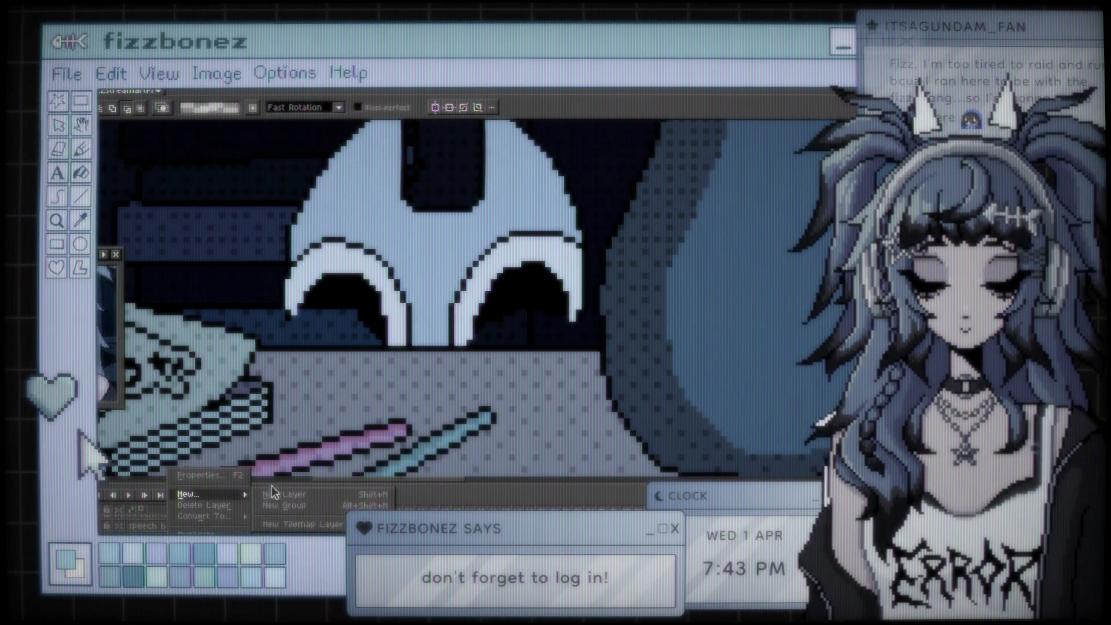
# - Create a new layer for the round shapes below the eyes
pyautogui.click(291, 493)
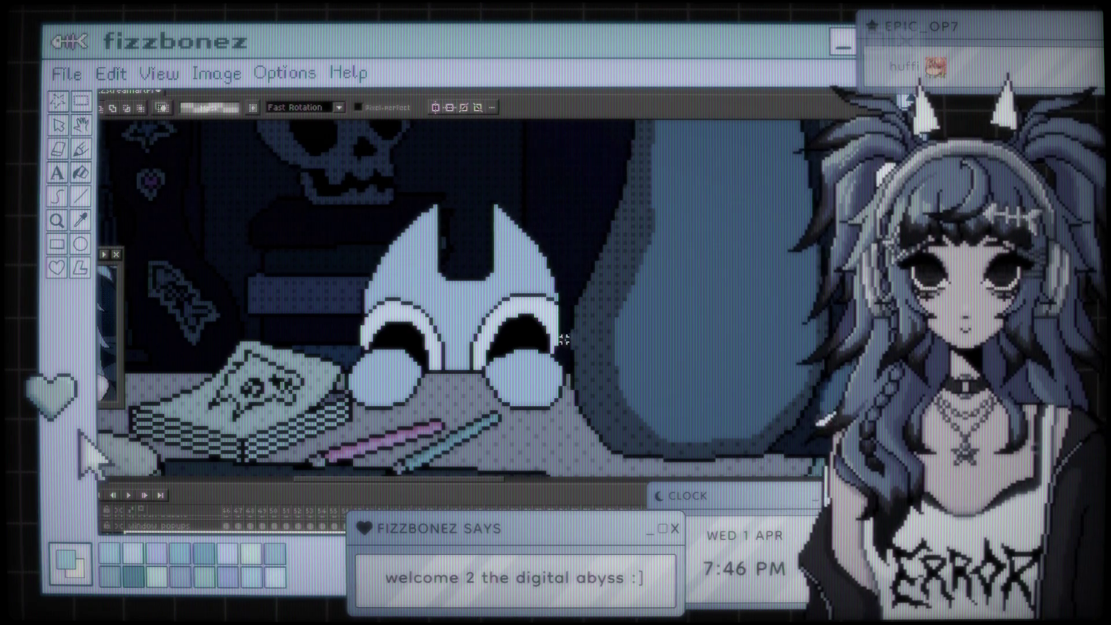
pyautogui.scroll(1, 572, 336)
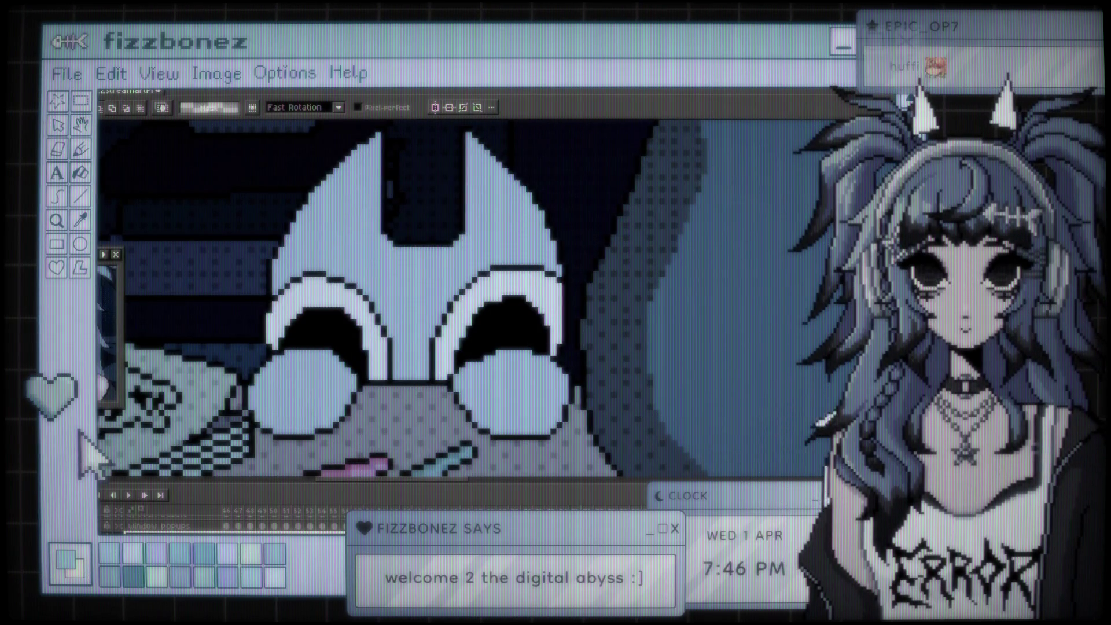
# - Switch to the Move tool (V) to reposition layer contents
pyautogui.press('v')
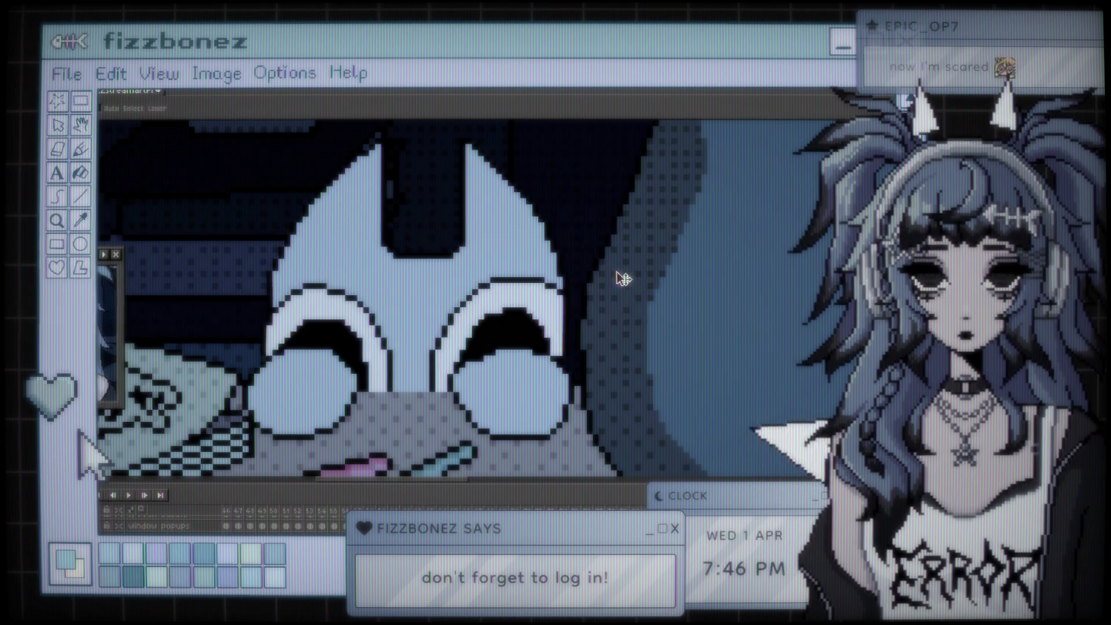
# - Step to the frame with the lower head and return to the Pencil tool
pyautogui.press('Right')
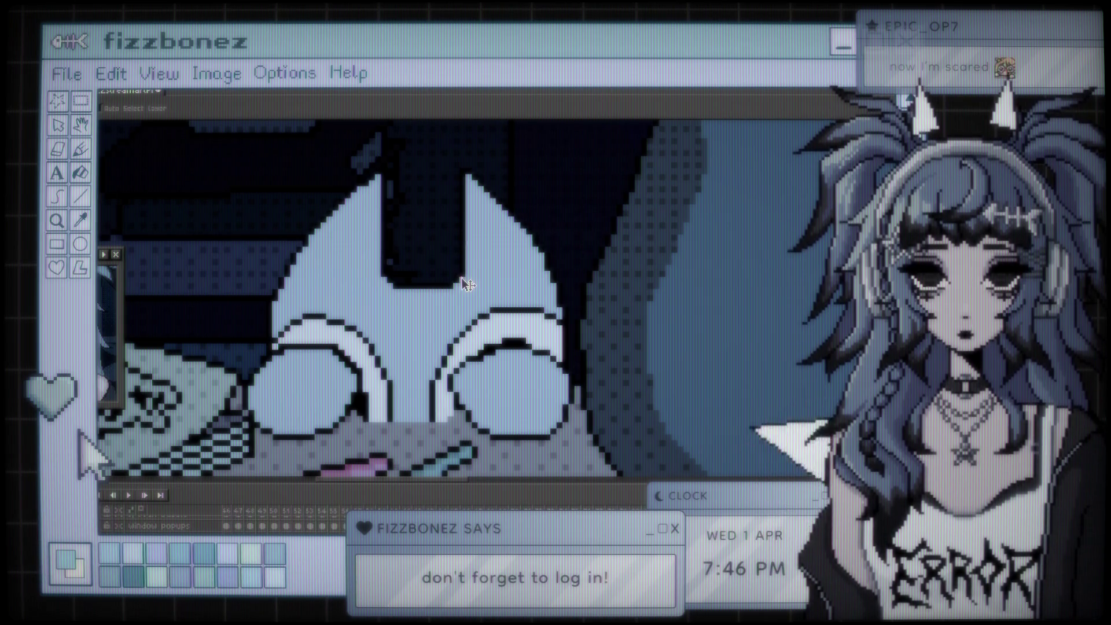
pyautogui.press('b')
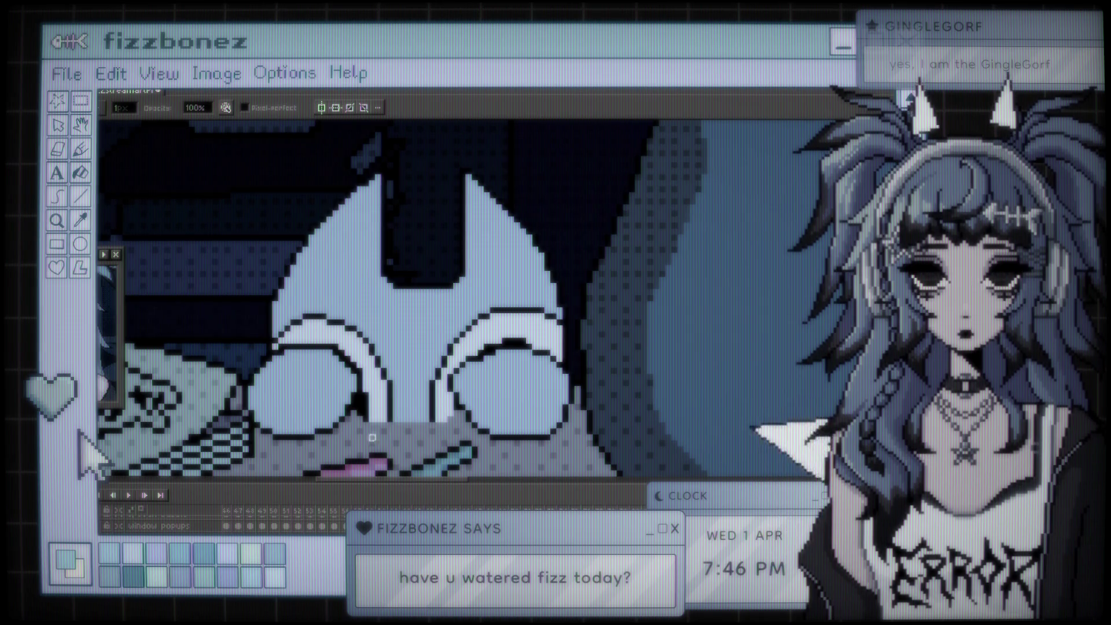
# - Jump through timeline frames to the one with the reshaped ears
pyautogui.click(143, 515)
pyautogui.click(147, 516)
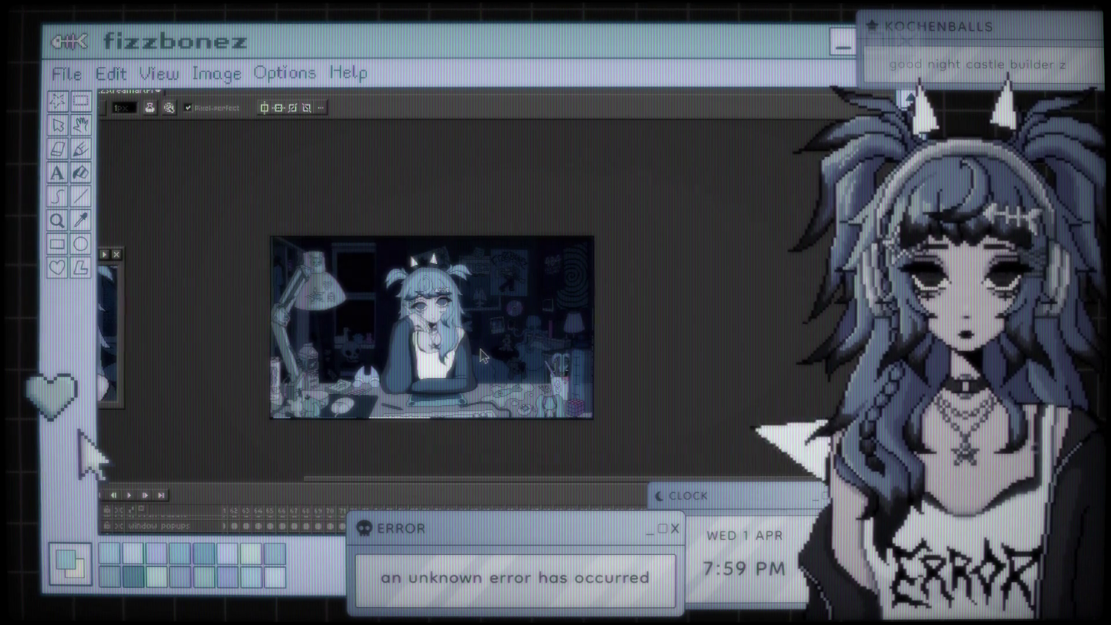
# - Step through the timeline to the frame with the lit lamp and the next one
pyautogui.click(163, 499)
pyautogui.click(127, 497)
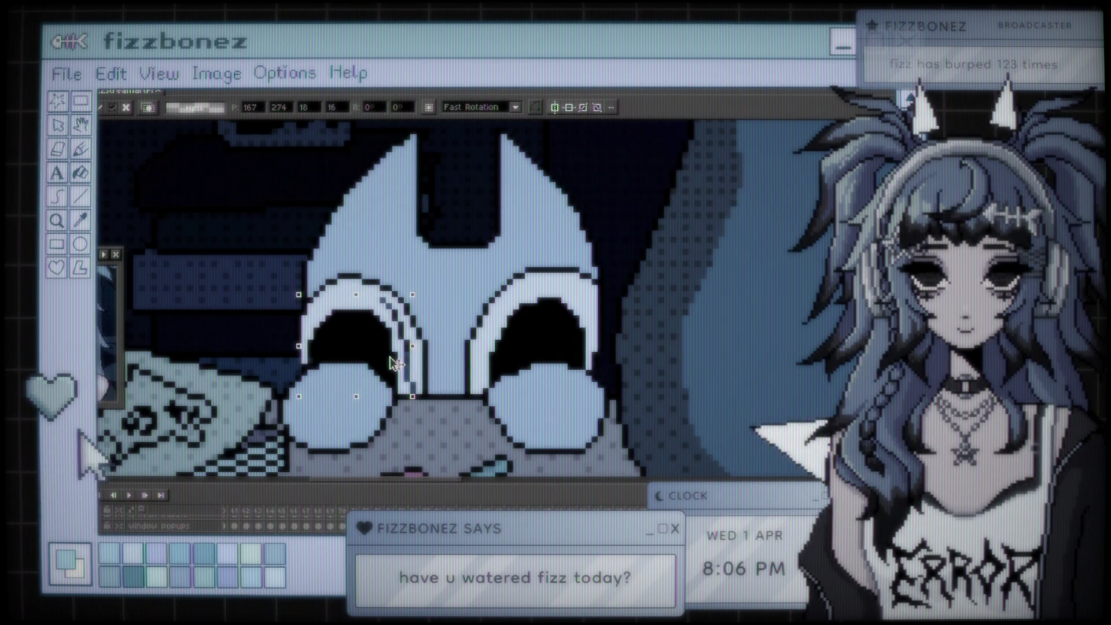
# - Shift the left eye outline slightly right and apply it in place
pyautogui.moveTo(393, 363); pyautogui.dragTo(404, 363)
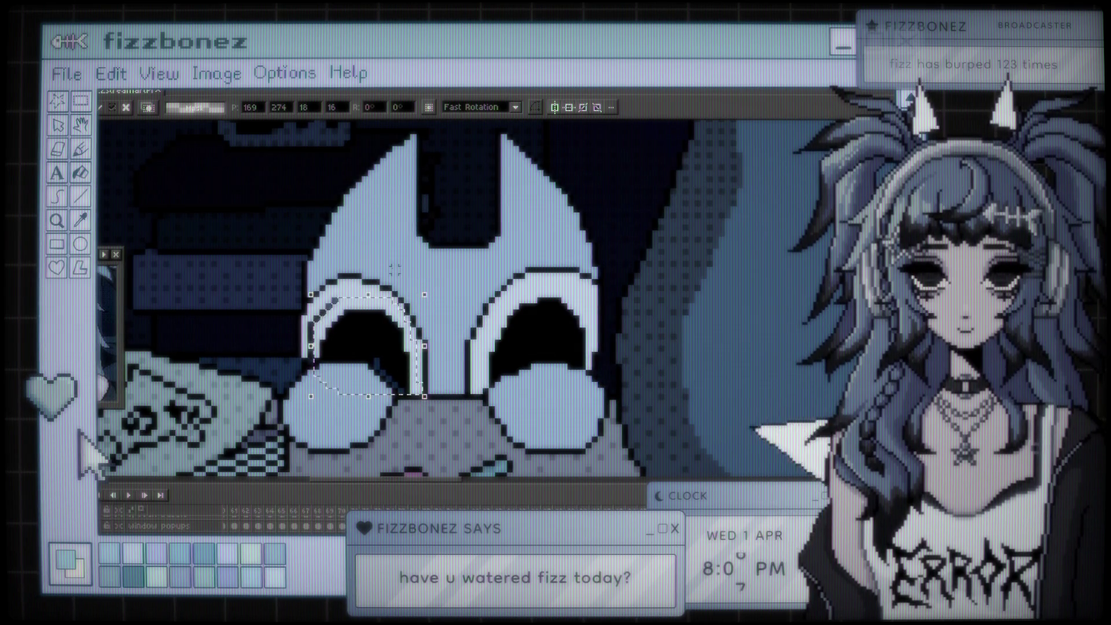
pyautogui.press('Return')
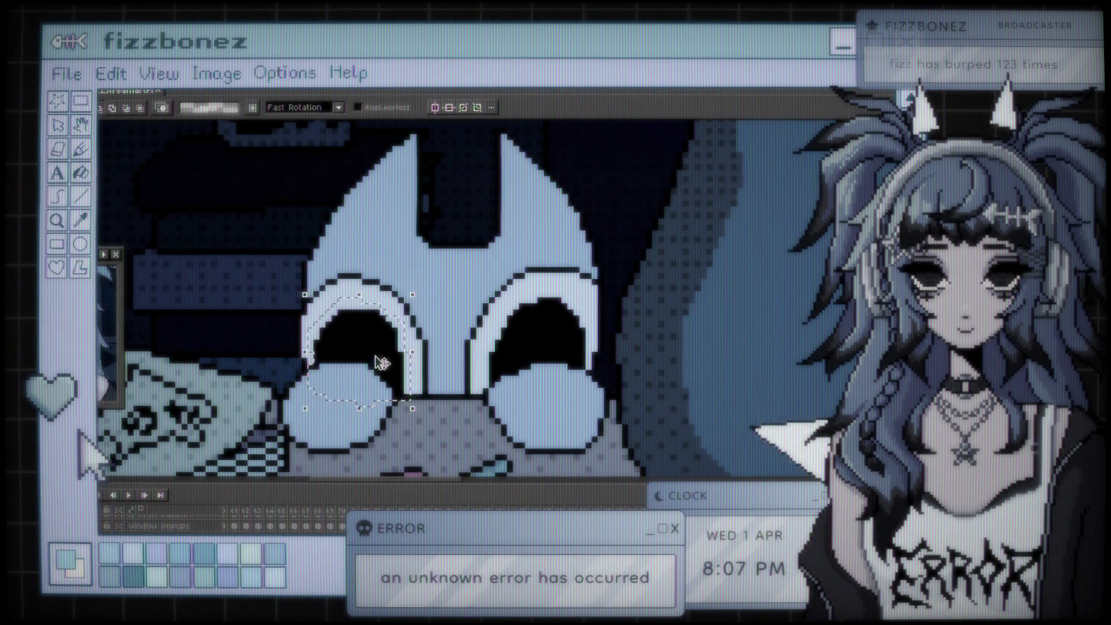
# - Nudge the left eye a pixel right, then back left and up, and apply its new position
pyautogui.click(383, 364)
pyautogui.moveTo(388, 363); pyautogui.dragTo(393, 363)
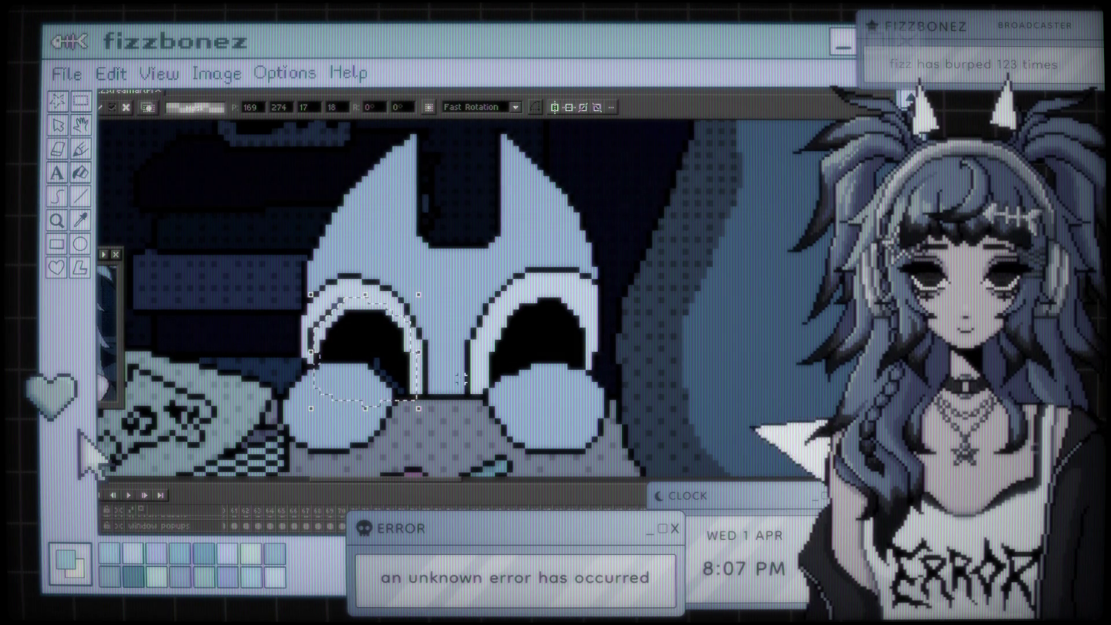
pyautogui.moveTo(388, 359); pyautogui.dragTo(394, 359)
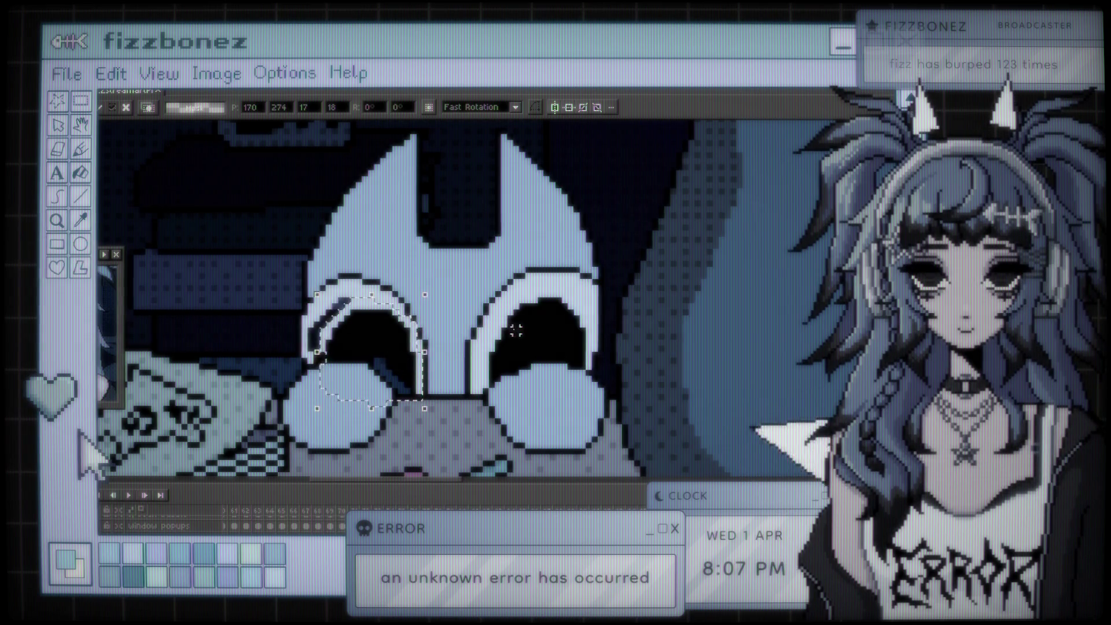
pyautogui.moveTo(403, 355); pyautogui.dragTo(396, 354)
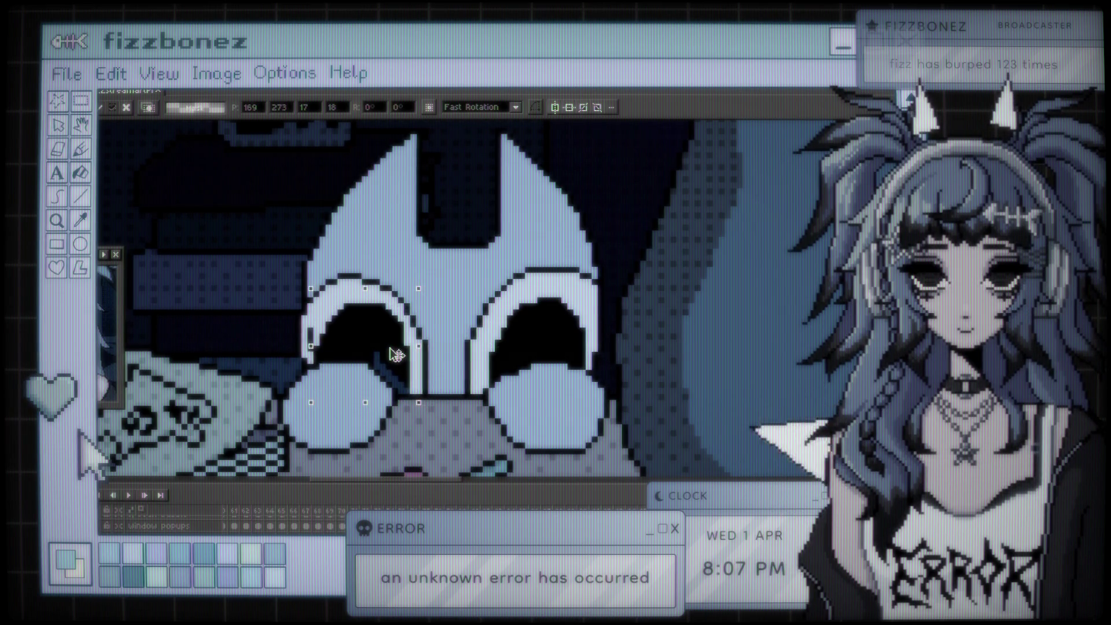
pyautogui.press('Return')
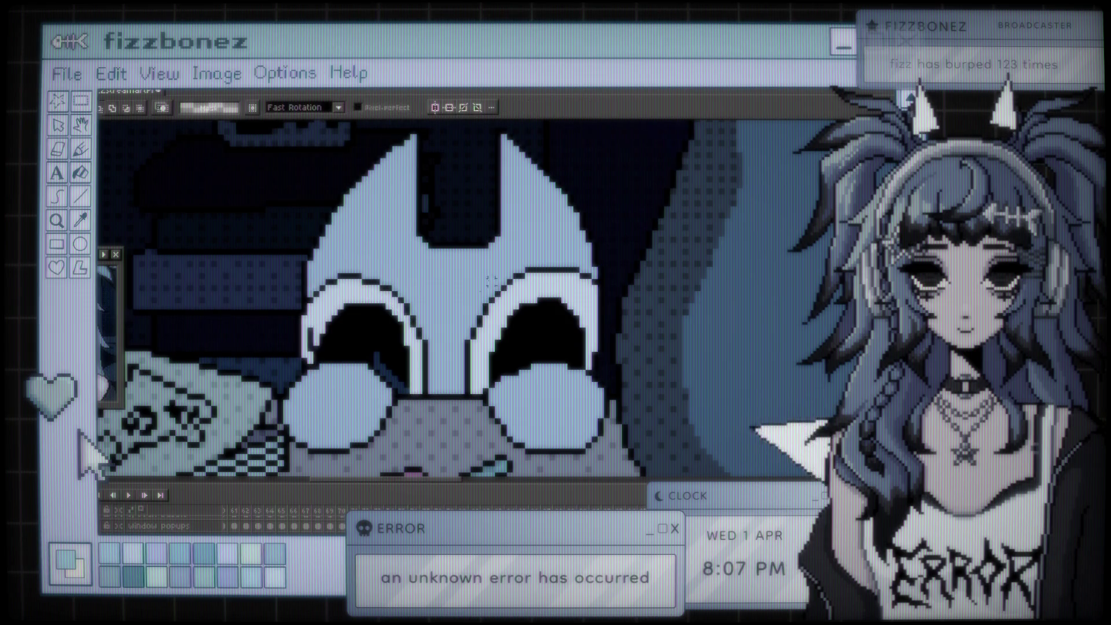
# - Deselect the left eye and pencil in a small white highlight using a picked colour
pyautogui.hotkey('ctrl', 'd')
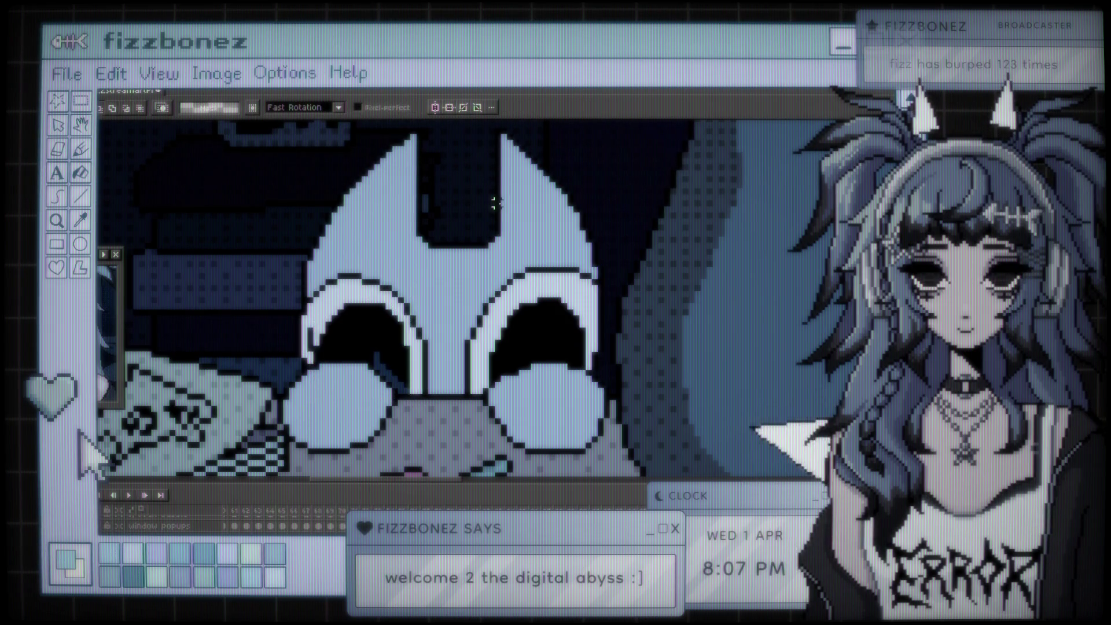
pyautogui.press('b')
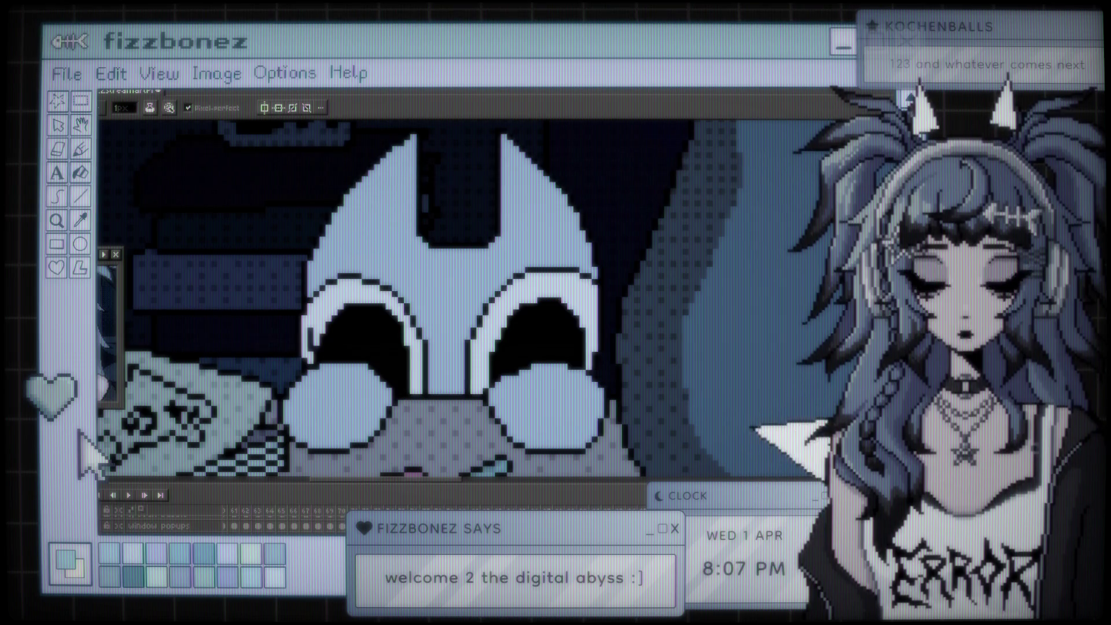
pyautogui.press('i')
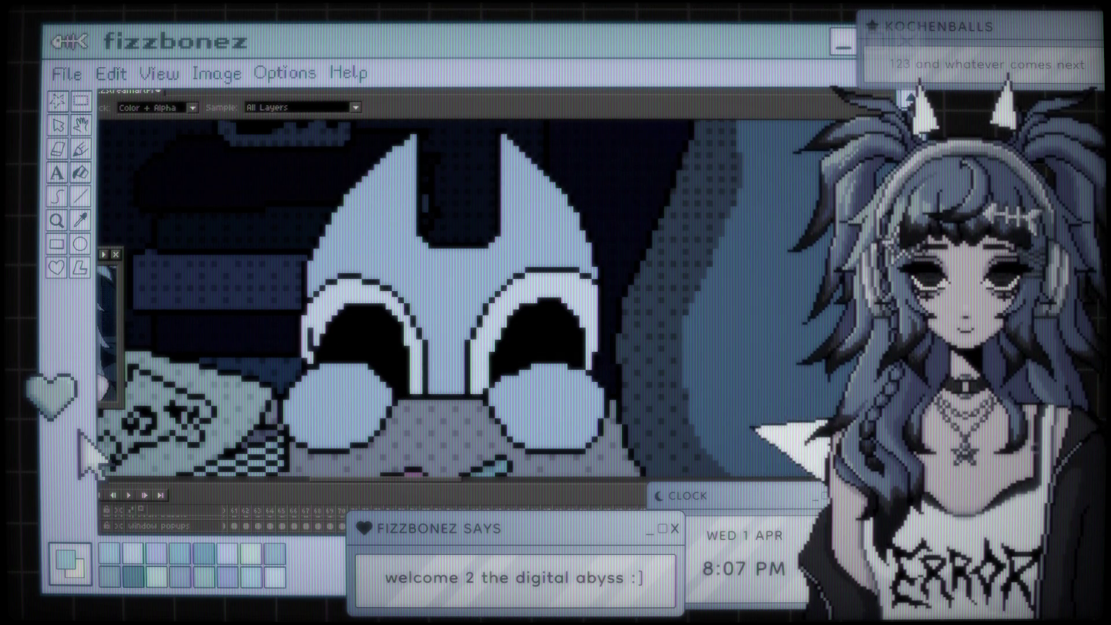
pyautogui.press('b')
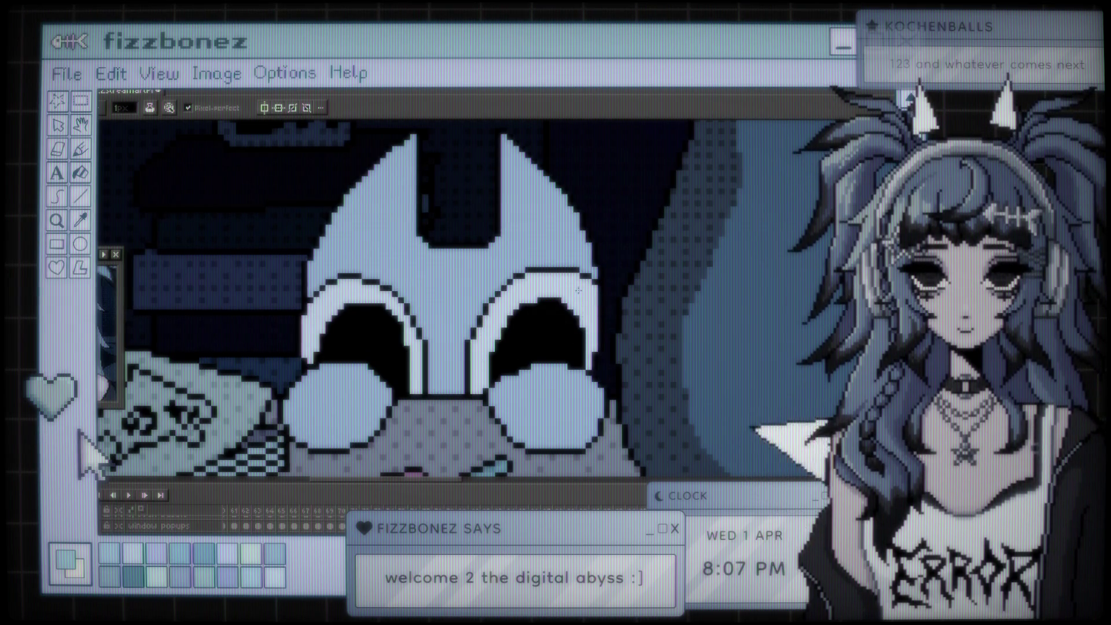
# - Marquee the region around the left eye and drop the selection again
pyautogui.press('m')
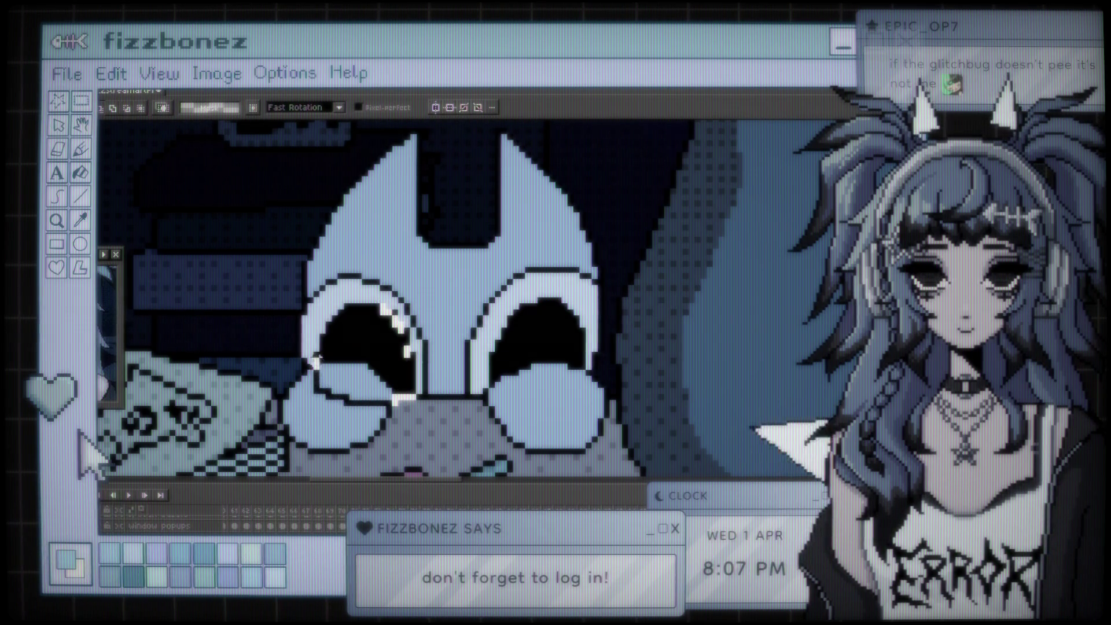
pyautogui.moveTo(328, 313)
pyautogui.mouseDown()
pyautogui.moveTo(380, 319)
pyautogui.moveTo(395, 350)
pyautogui.mouseUp()
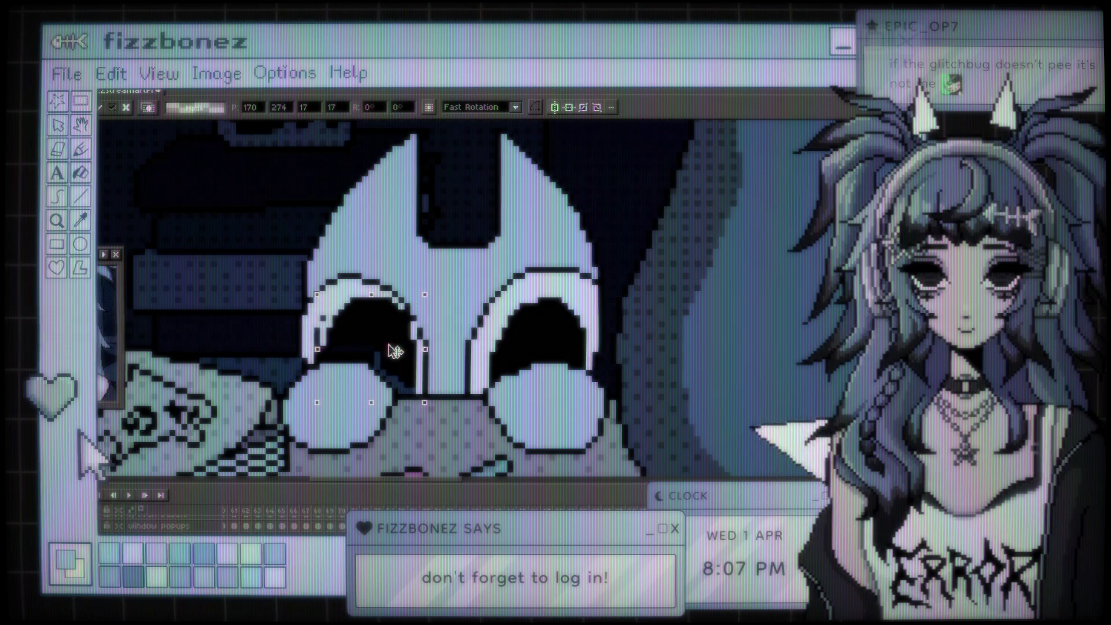
pyautogui.click(449, 391)
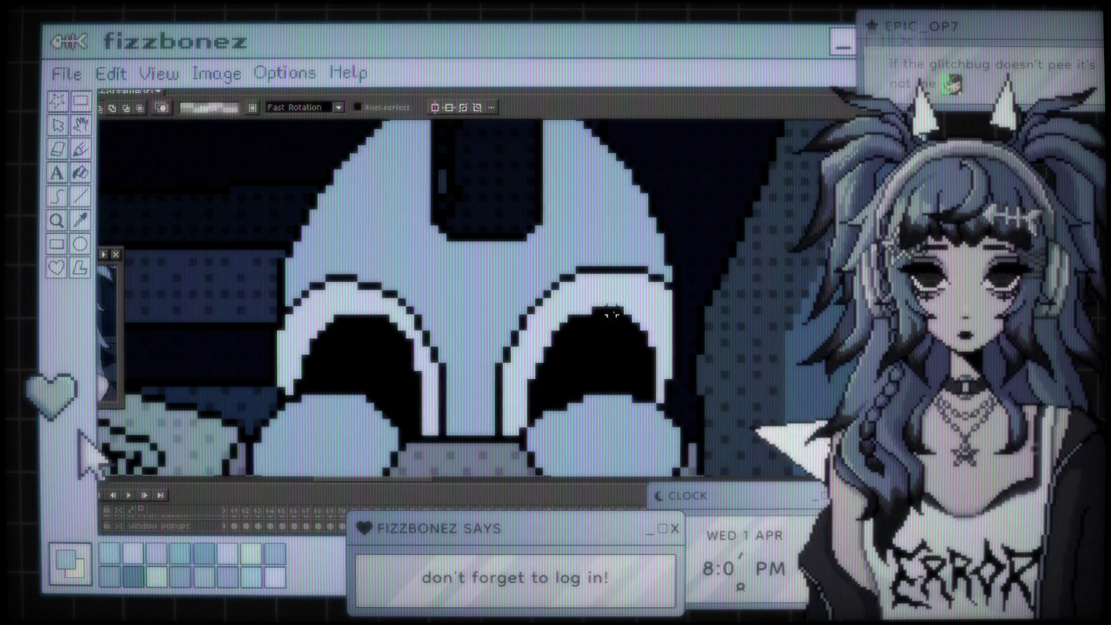
# - Select around the right eye, deselect, and draw a dark curved line inside it
pyautogui.moveTo(615, 297); pyautogui.dragTo(656, 375)
pyautogui.click(657, 376)
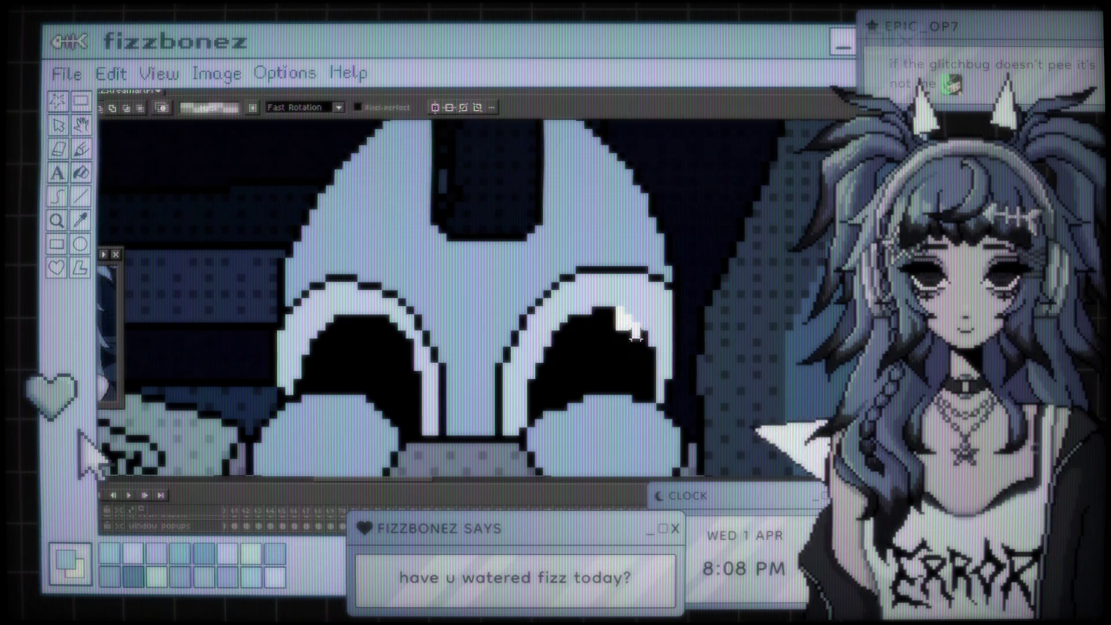
pyautogui.moveTo(644, 410); pyautogui.dragTo(604, 446)
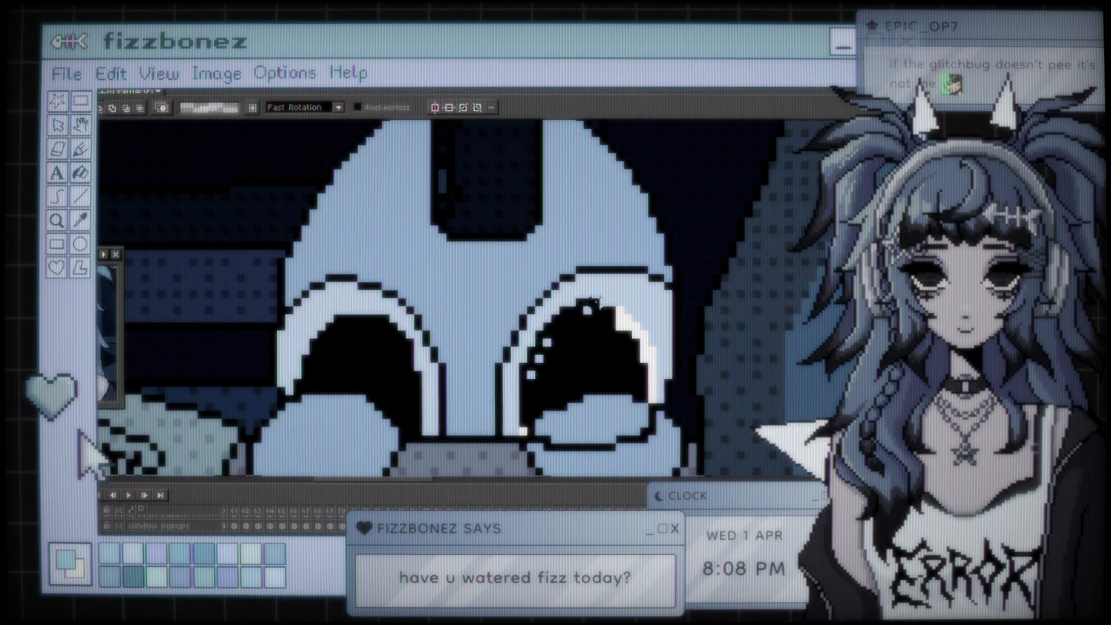
# - Paste the copied eye shape over the right eye and commit it in place
pyautogui.hotkey('ctrl', 'v')
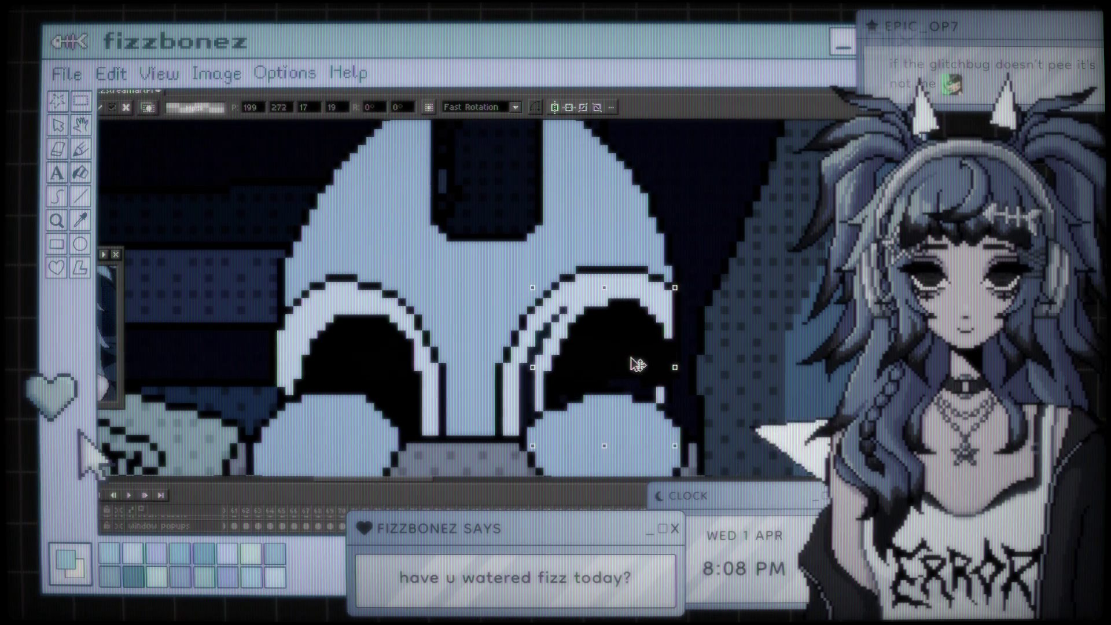
pyautogui.moveTo(625, 367); pyautogui.dragTo(638, 360)
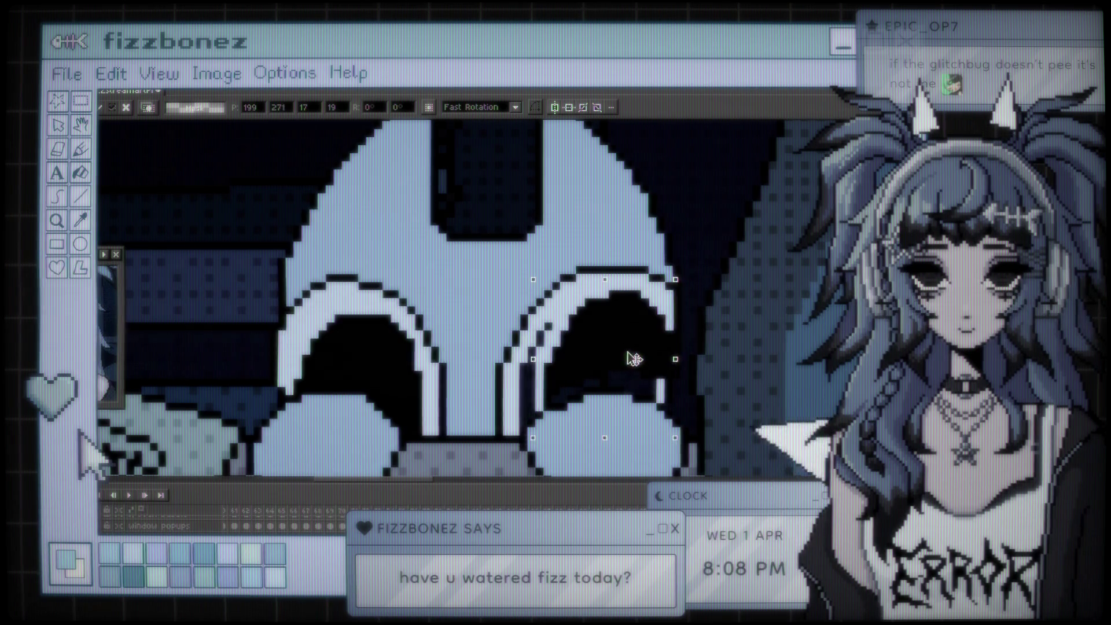
pyautogui.press('Return')
pyautogui.press('b')
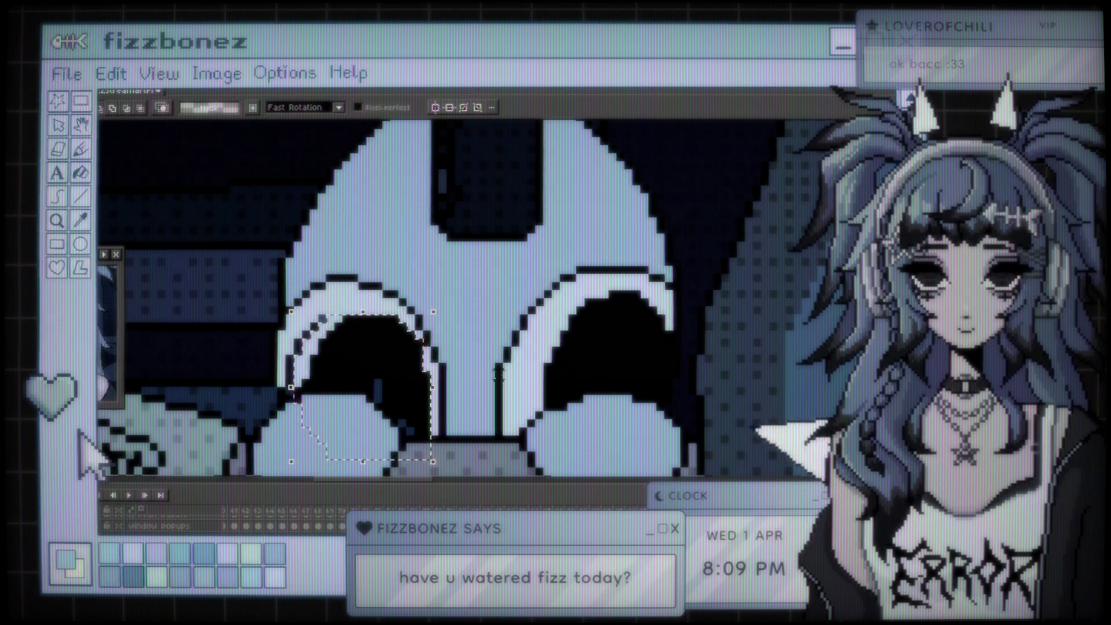
# - Shift the selected eye pixels right and up one pixel, then commit them
pyautogui.moveTo(403, 402); pyautogui.dragTo(413, 402)
pyautogui.press('Up')
pyautogui.hotkey('ctrl', 'd')
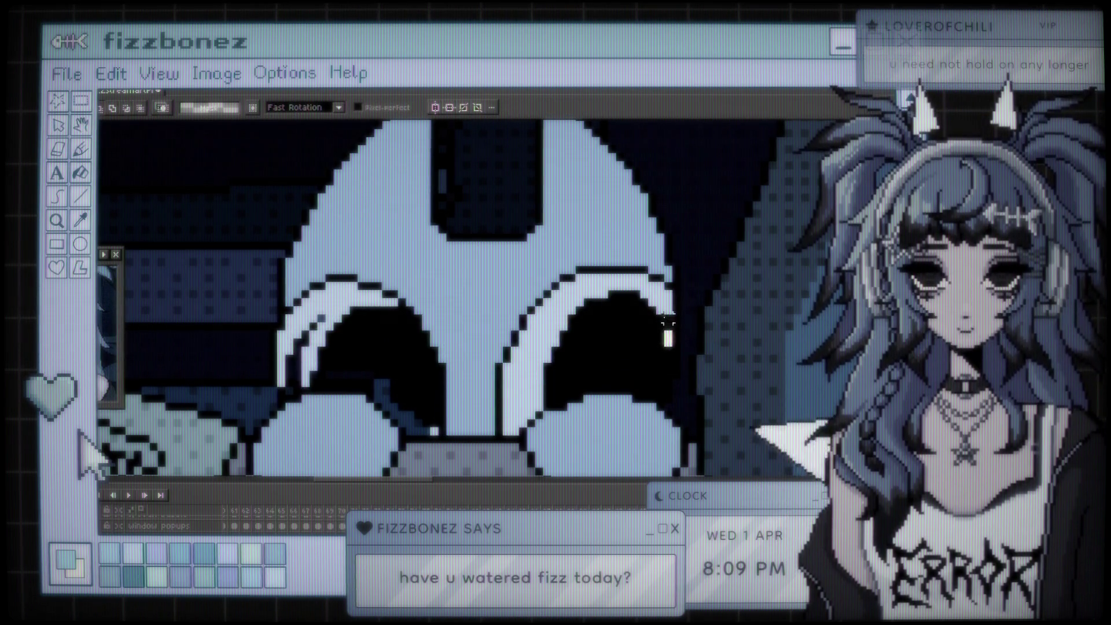
# - Try highlight strokes inside the right eye and undo the unsatisfactory attempts
pyautogui.click(667, 337)
pyautogui.moveTo(667, 337)
pyautogui.mouseDown()
pyautogui.moveTo(616, 383)
pyautogui.moveTo(545, 403)
pyautogui.mouseUp()
pyautogui.hotkey('ctrl', 'd')
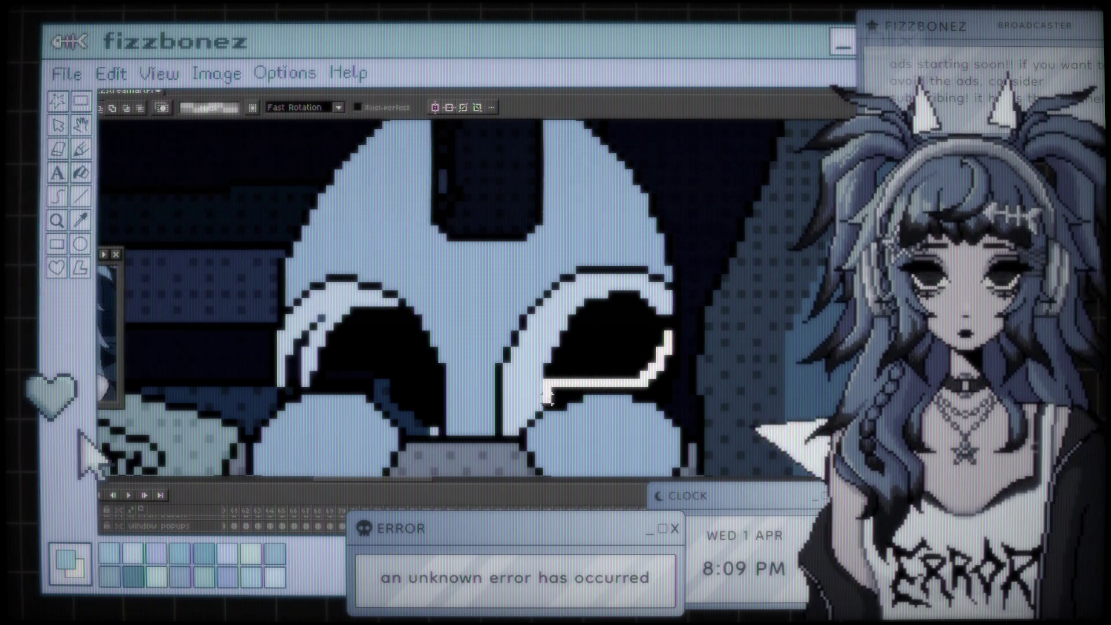
pyautogui.hotkey('ctrl', 'z')
pyautogui.hotkey('ctrl', 'z')
pyautogui.moveTo(652, 366); pyautogui.dragTo(547, 407)
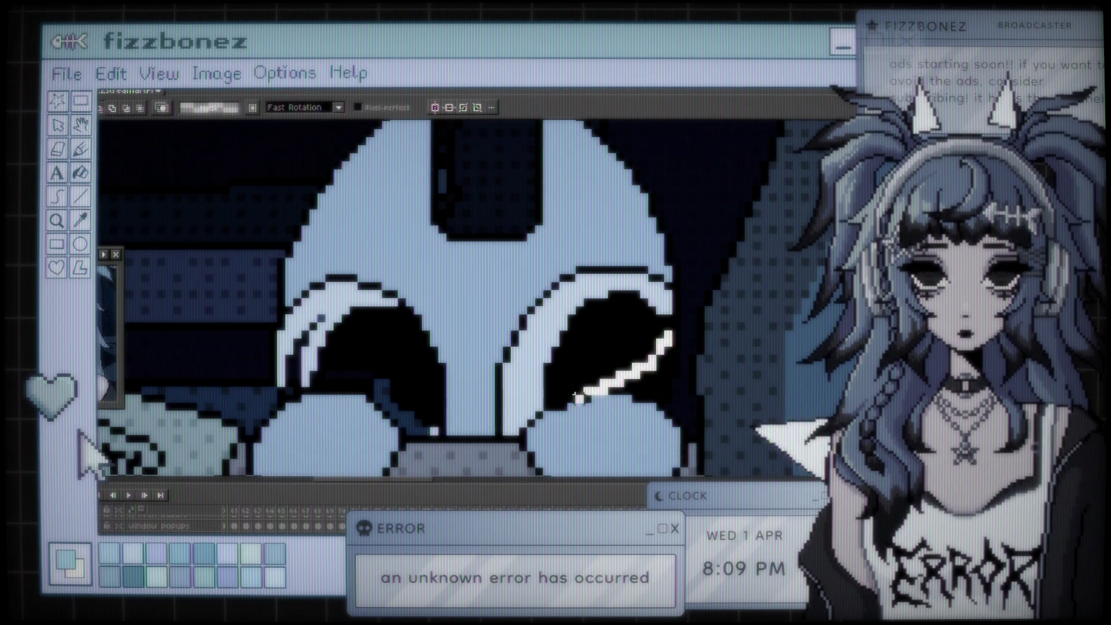
pyautogui.hotkey('ctrl', 'z')
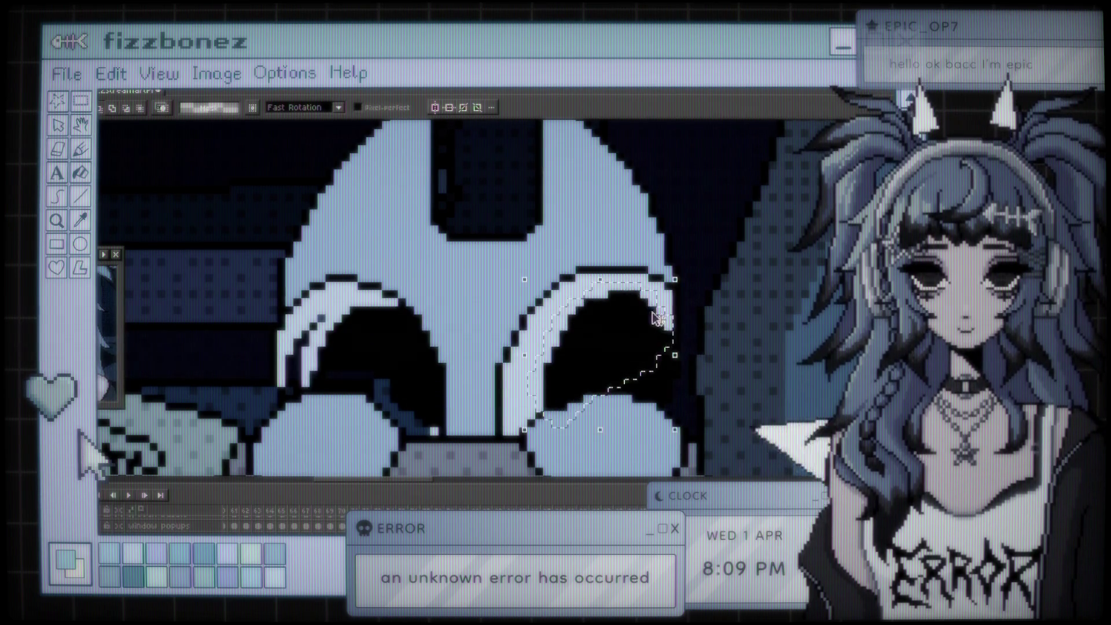
pyautogui.moveTo(532, 279); pyautogui.dragTo(683, 430)
pyautogui.press('b')
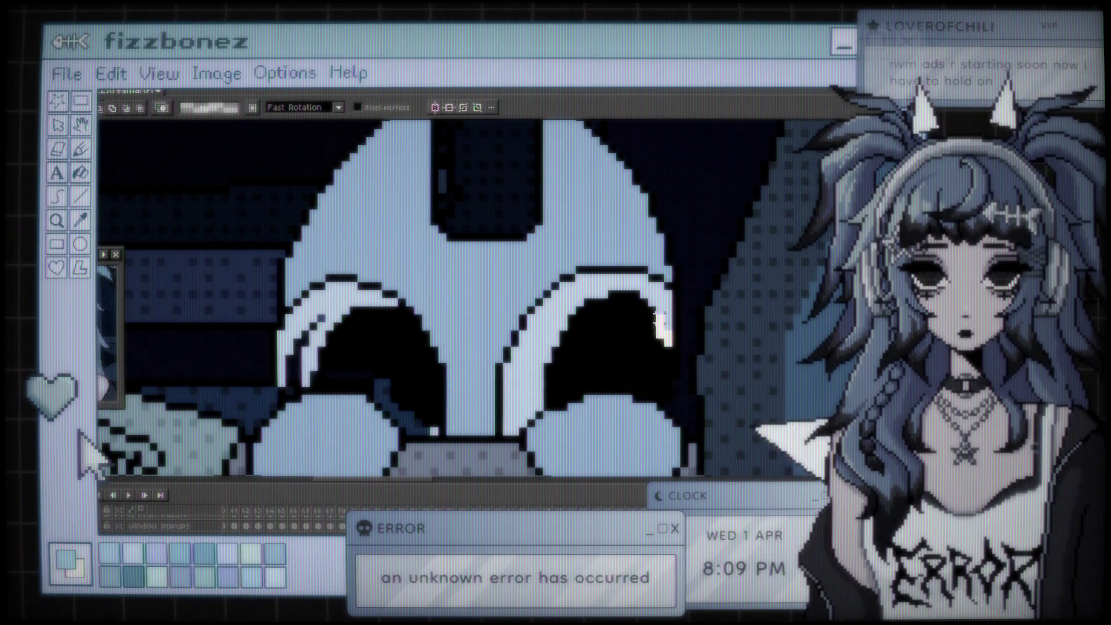
# - Light the right eye's upper, lower and outer rim, then paste the eye block one pixel lower
pyautogui.moveTo(638, 295); pyautogui.dragTo(590, 299)
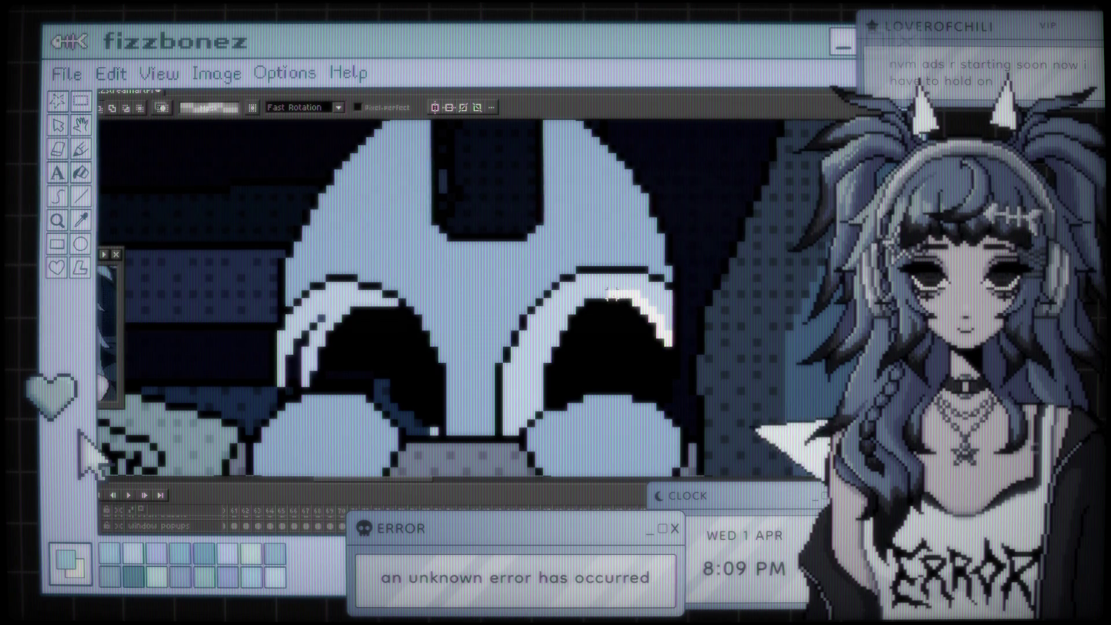
pyautogui.moveTo(580, 430); pyautogui.dragTo(657, 354)
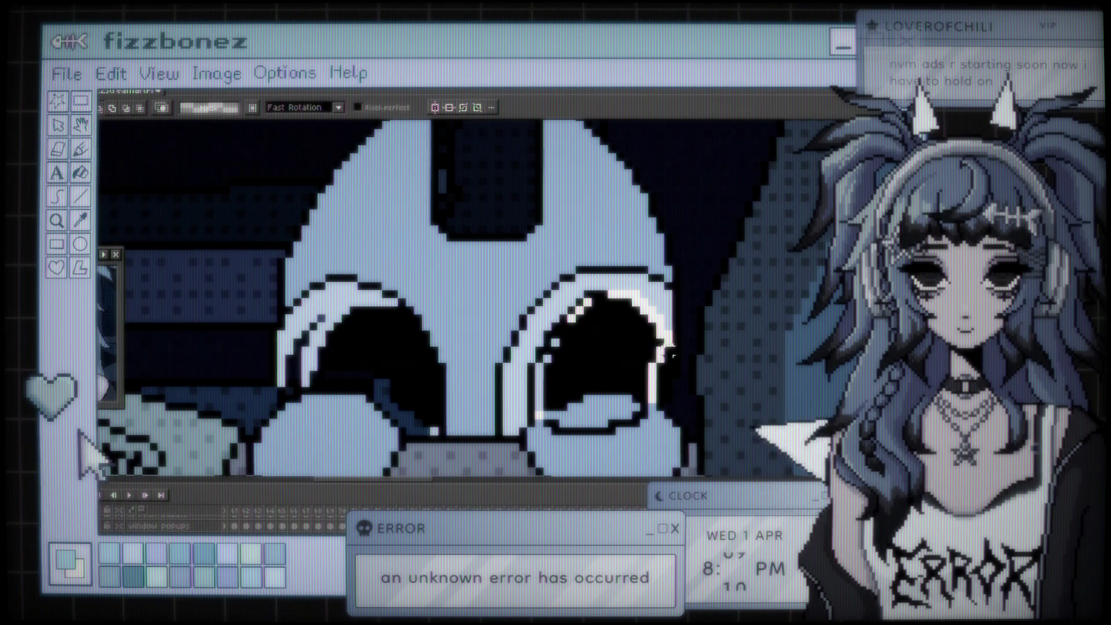
pyautogui.hotkey('ctrl', 'v')
pyautogui.press('Down')
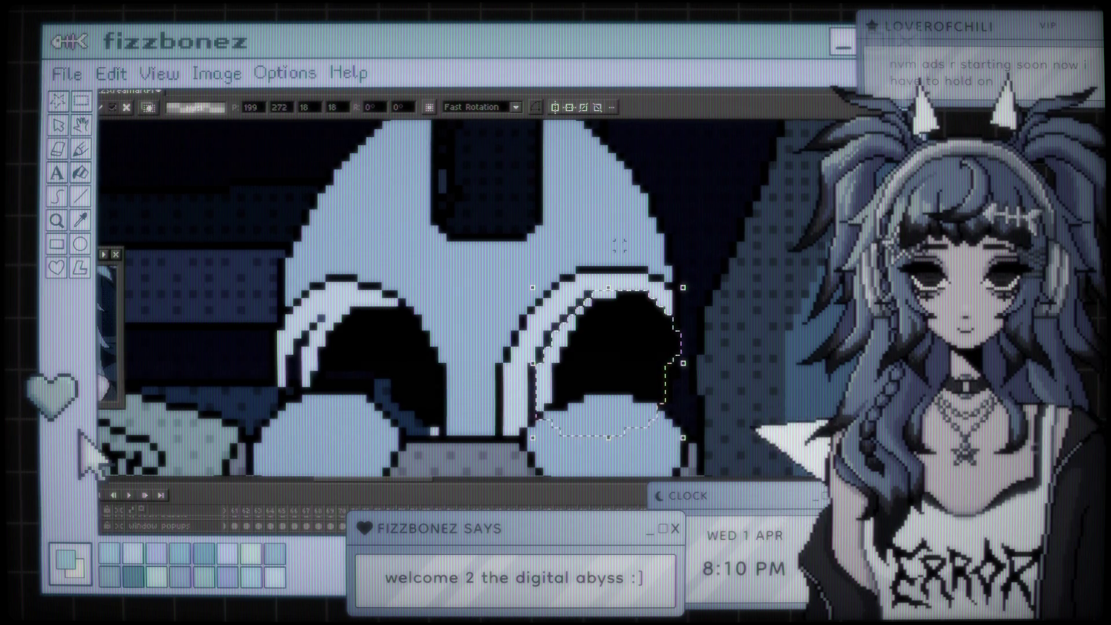
# - Commit the lowered right eye and sample a canvas colour for further pencil touch-ups
pyautogui.hotkey('ctrl', 'd')
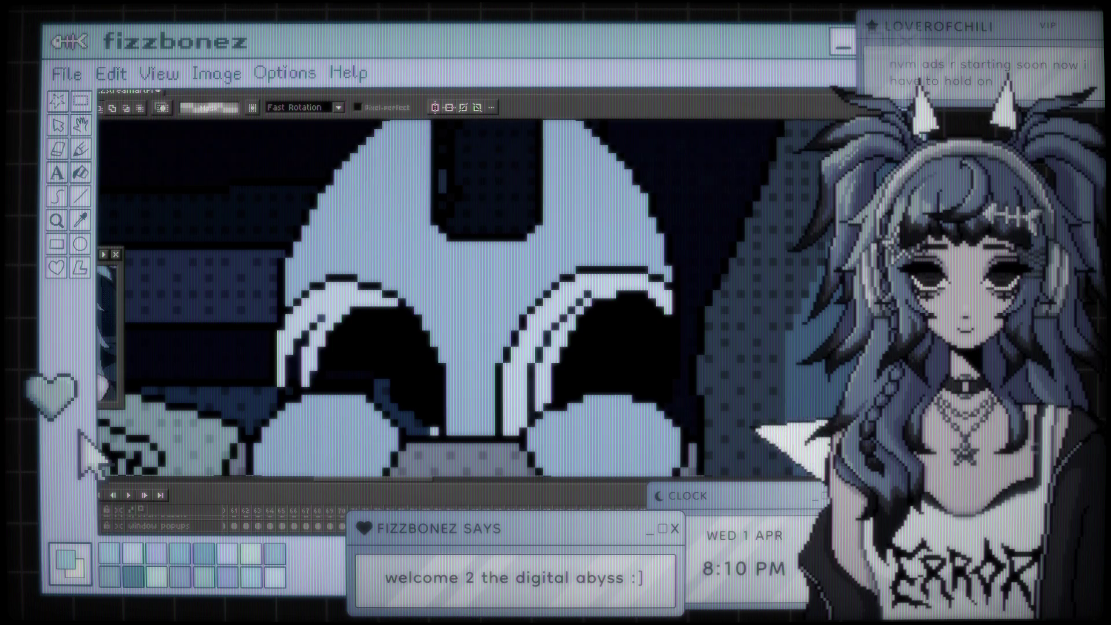
pyautogui.press('b')
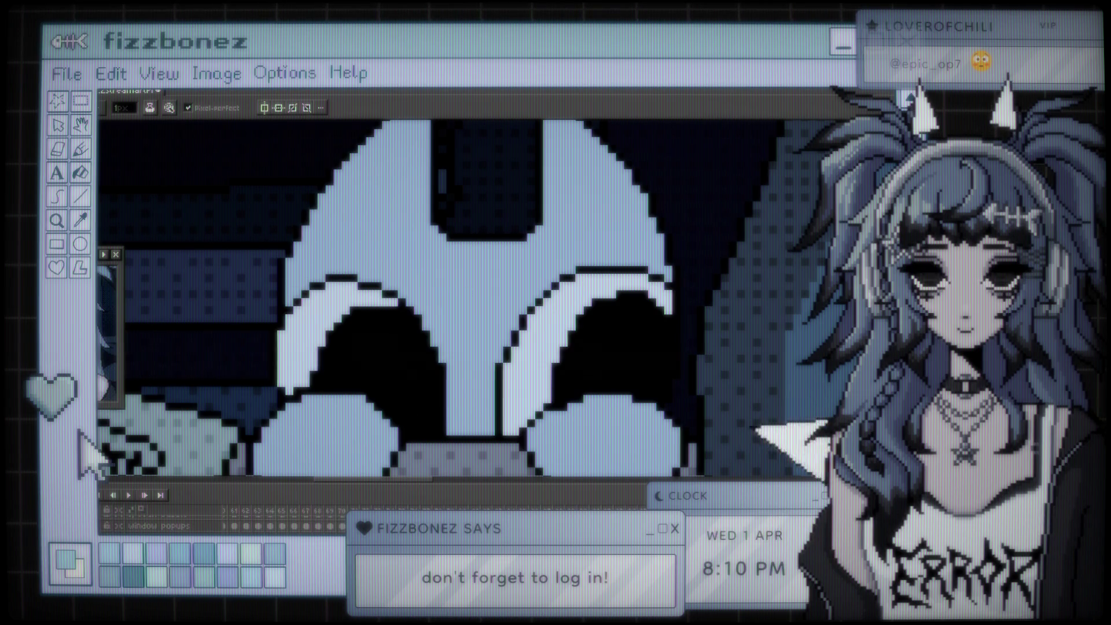
pyautogui.press('i')
pyautogui.press('b')
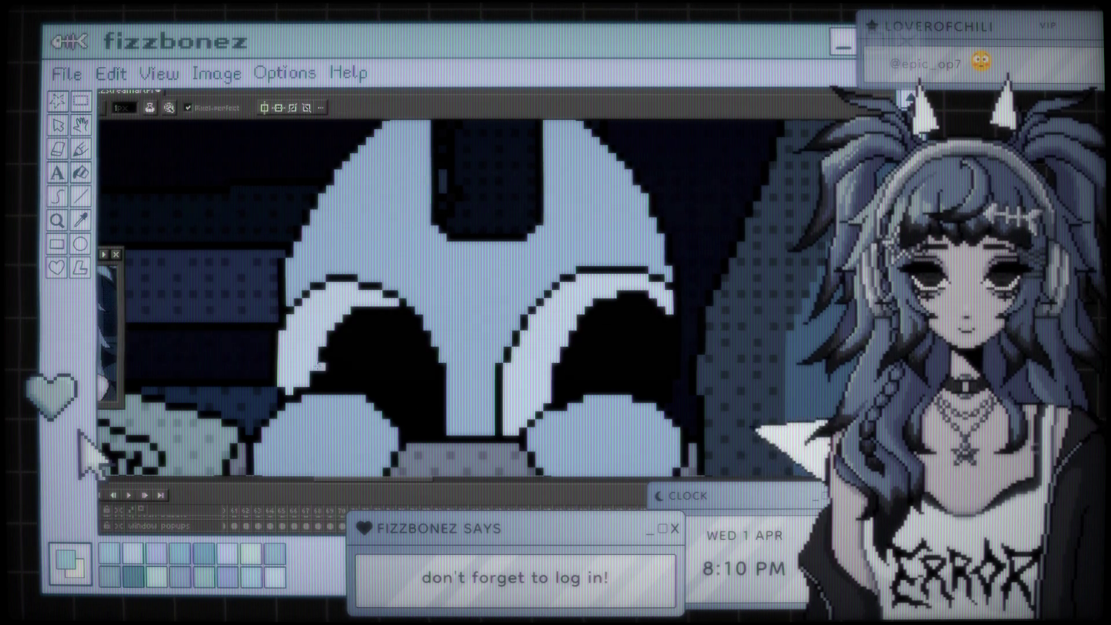
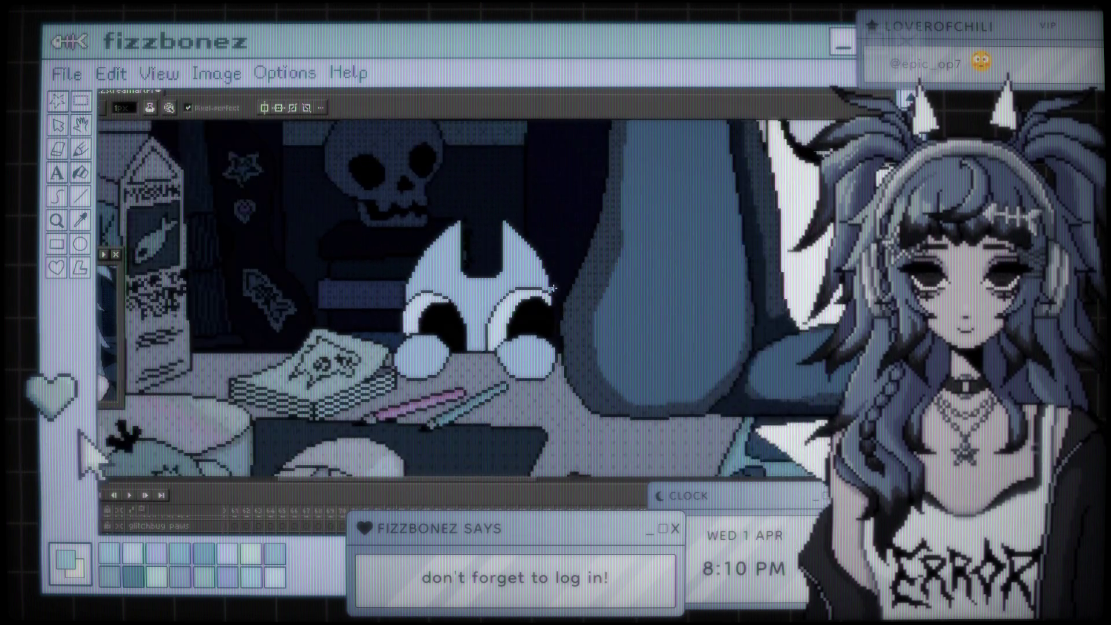
pyautogui.scroll(-2, 757, 236)
pyautogui.scroll(-1, 758, 236)
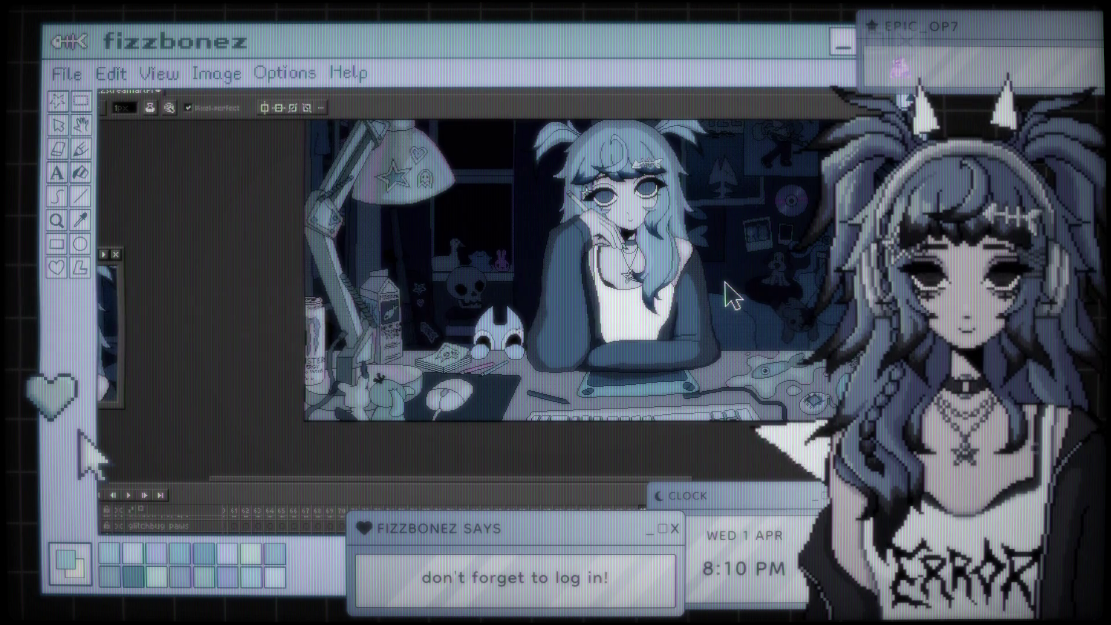